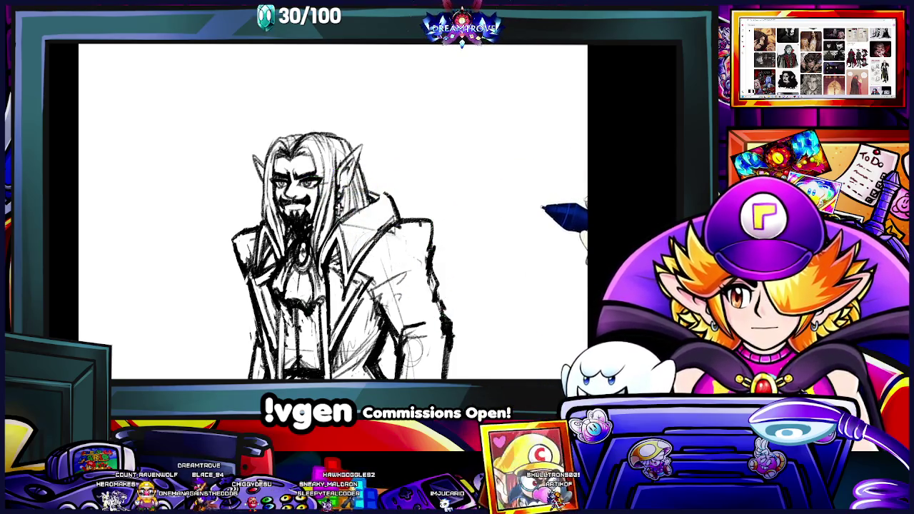
- Zoom in on the elf's head and add a light stroke to his long hair
scroll(333, 211, "up", 2)
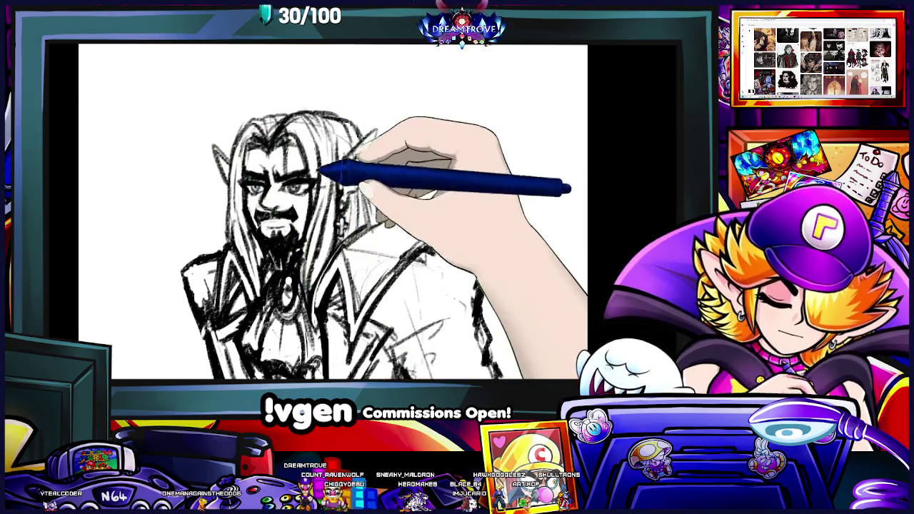
left_click_drag(314, 109, 341, 143)
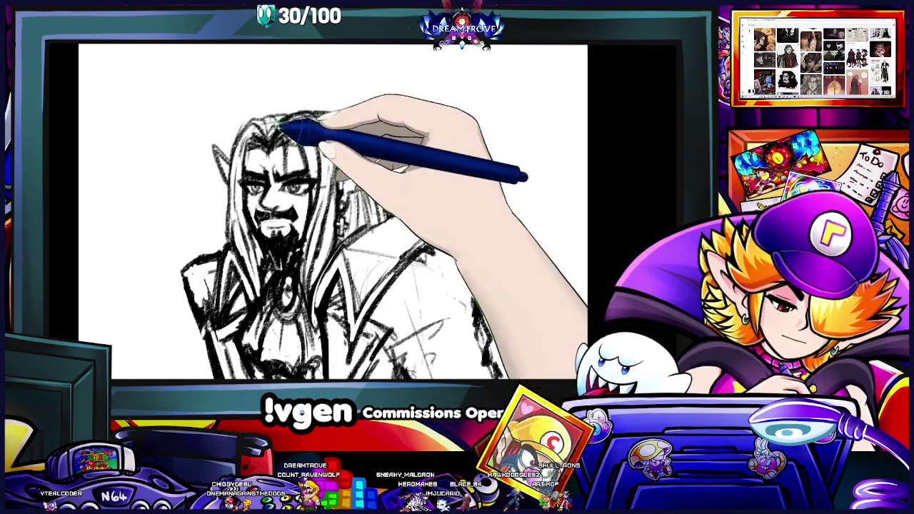
- Darken the top edge of the elf's hair with a brush stroke
left_click_drag(265, 136, 289, 120)
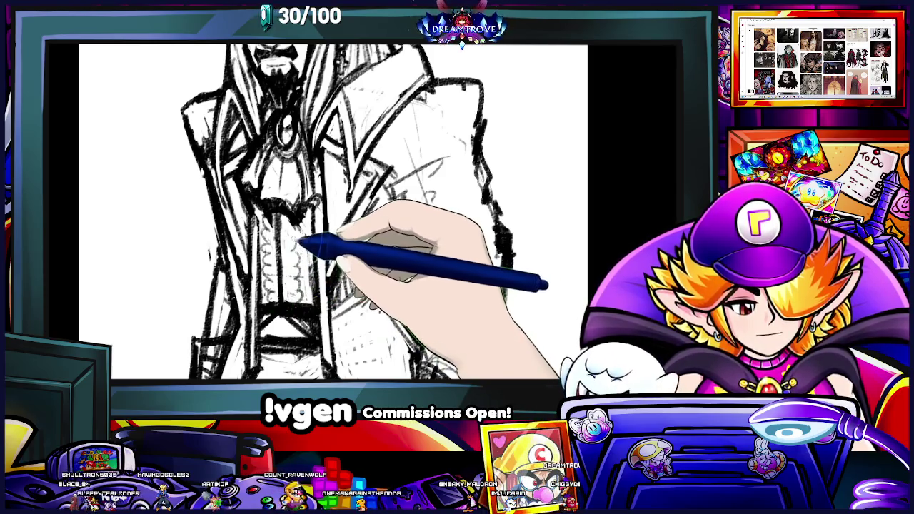
- Add a bold horizontal stroke to the coat's linework
left_click_drag(297, 230, 278, 230)
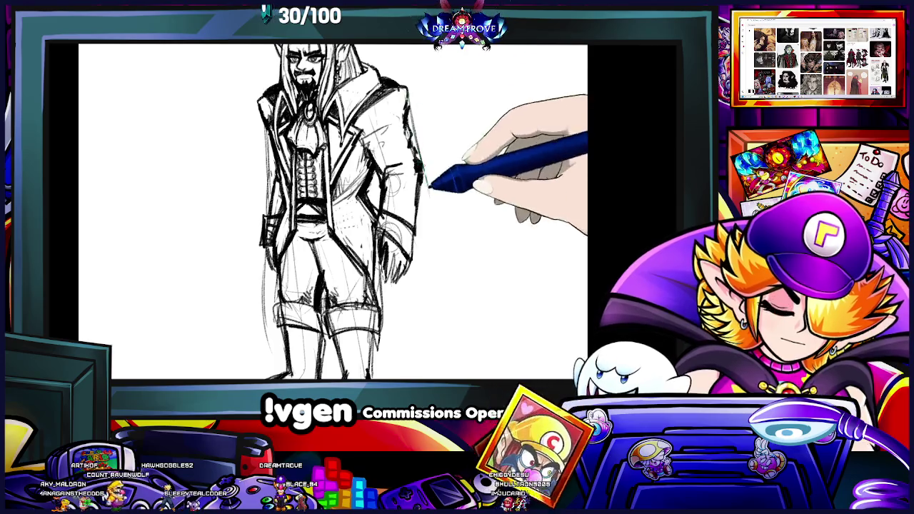
- Sketch two long vertical strokes beside the coat to shape the cape's edge
left_click_drag(428, 187, 431, 346)
left_click_drag(437, 198, 433, 357)
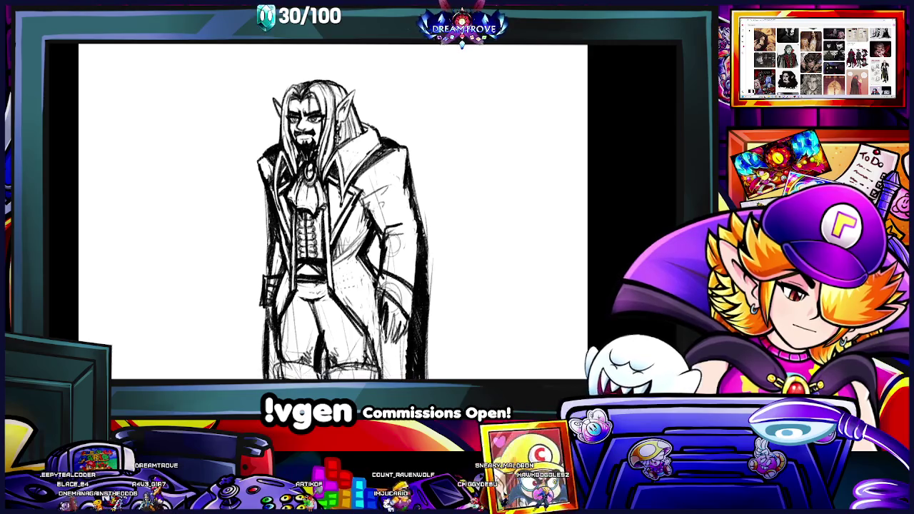
- Scroll the canvas down and back up to review the full-length sketch
scroll(333, 212, "down", 3)
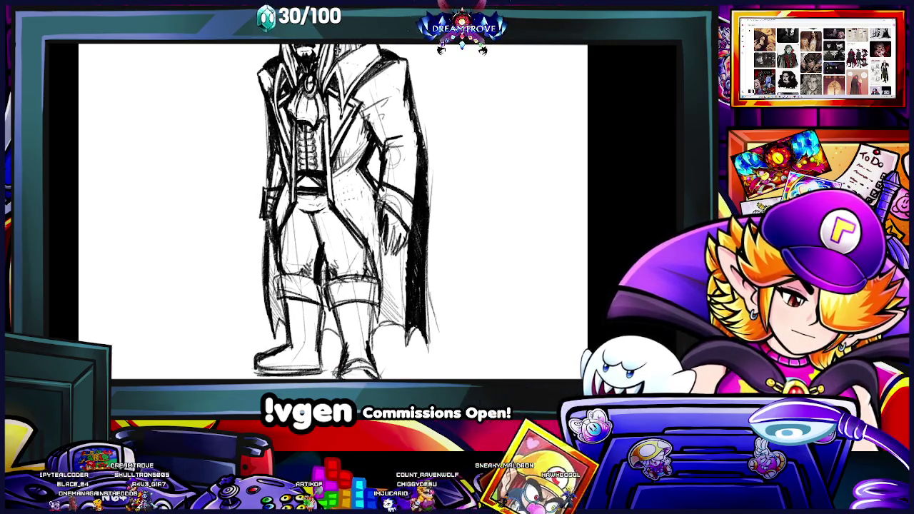
scroll(333, 211, "down", 2)
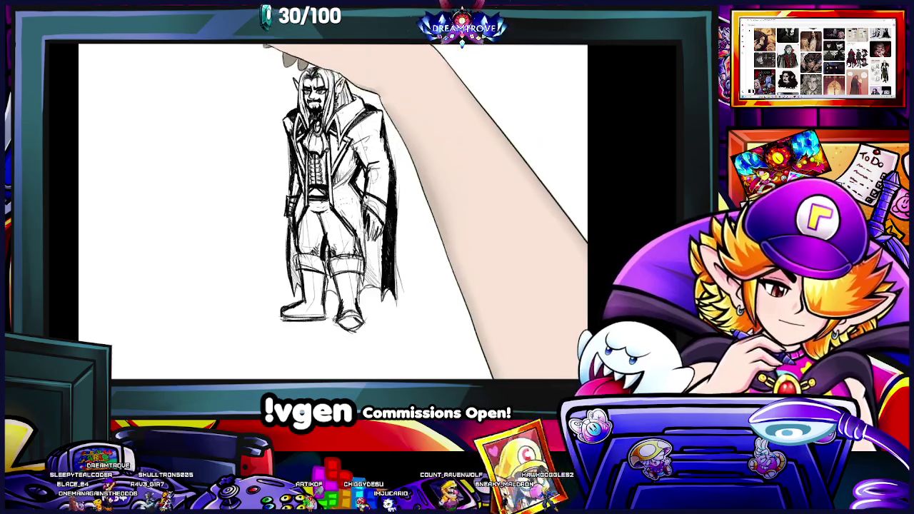
scroll(333, 212, "up", 1)
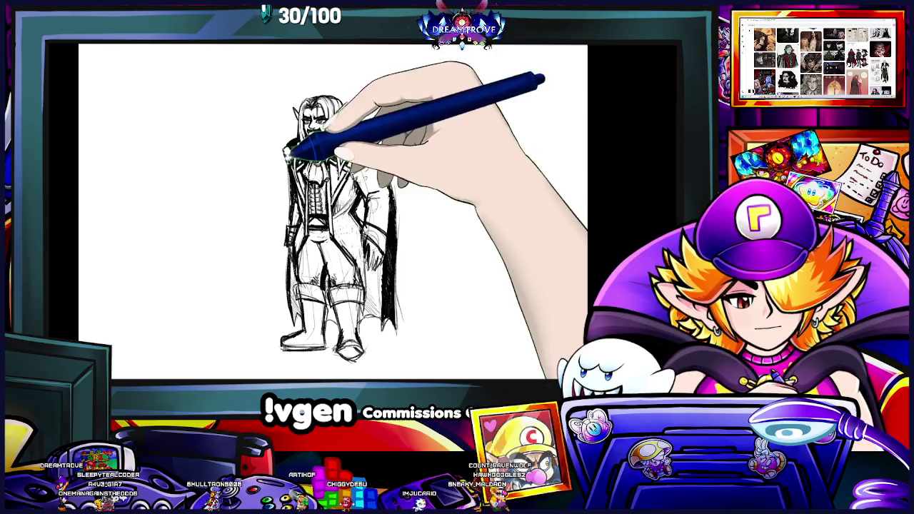
- Mirror the canvas view horizontally with H, then flip it back to check proportions
key("h")
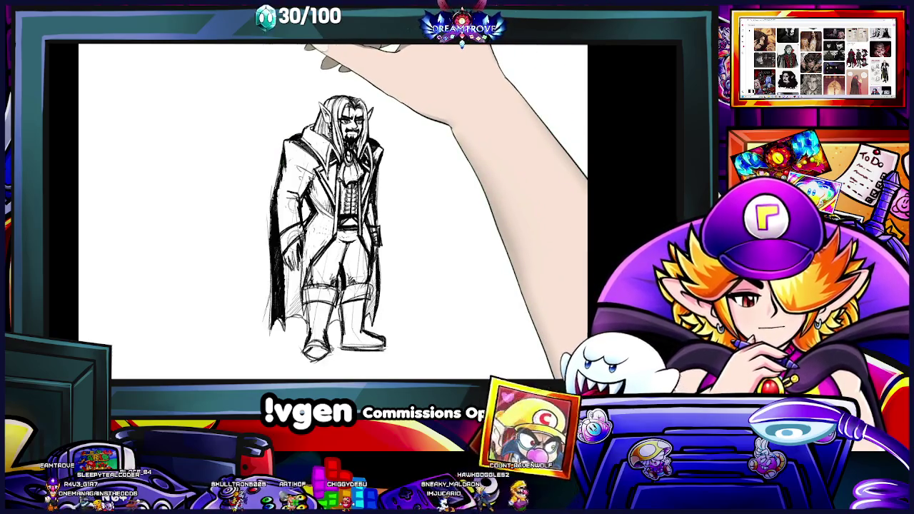
key("h")
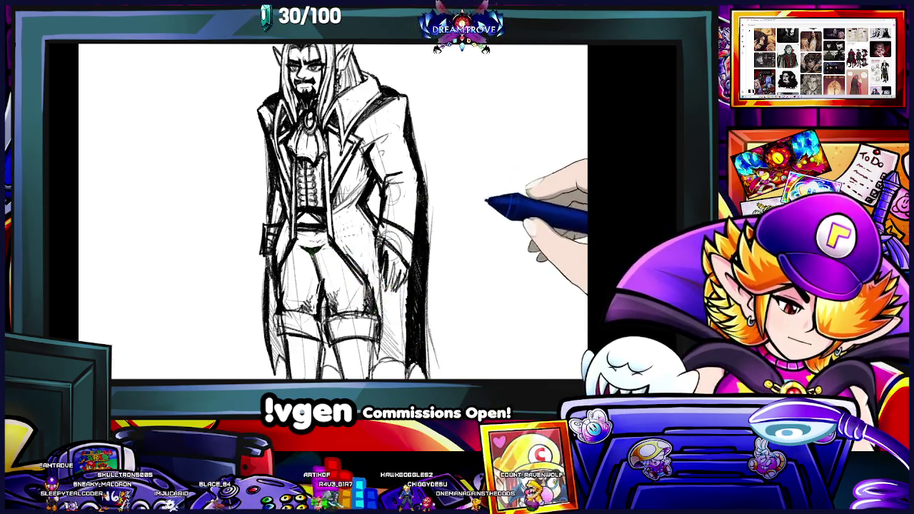
scroll(332, 214, "up", 2)
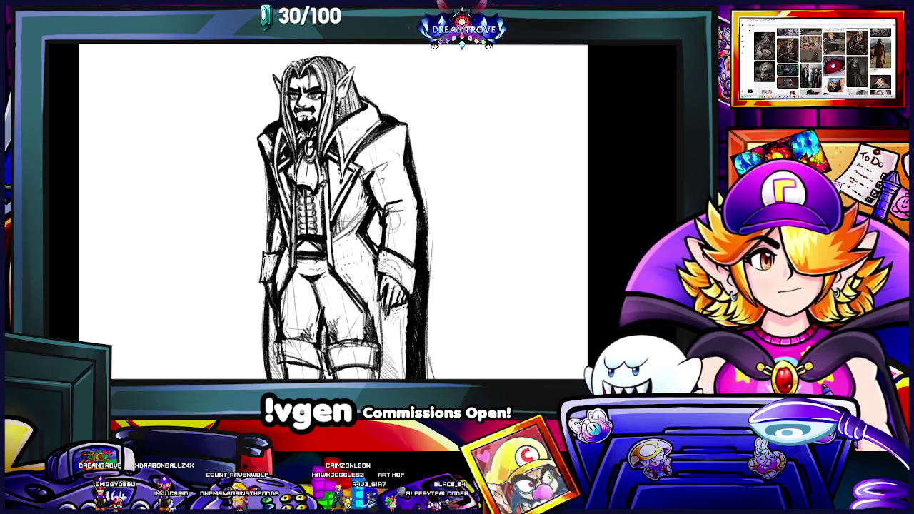
- Scroll the canvas down toward the elf's legs and boots
scroll(332, 212, "down", 1)
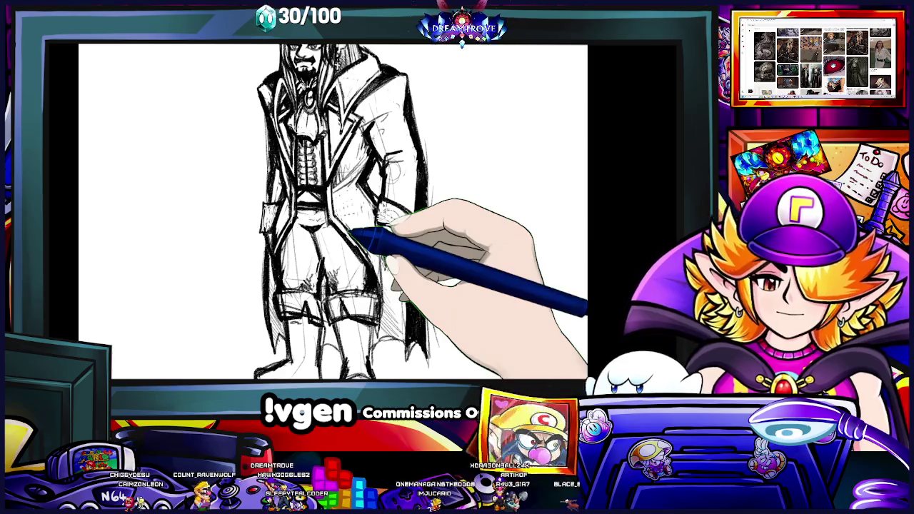
- Scroll the canvas up to view the elf's upper body
scroll(332, 215, "up", 5)
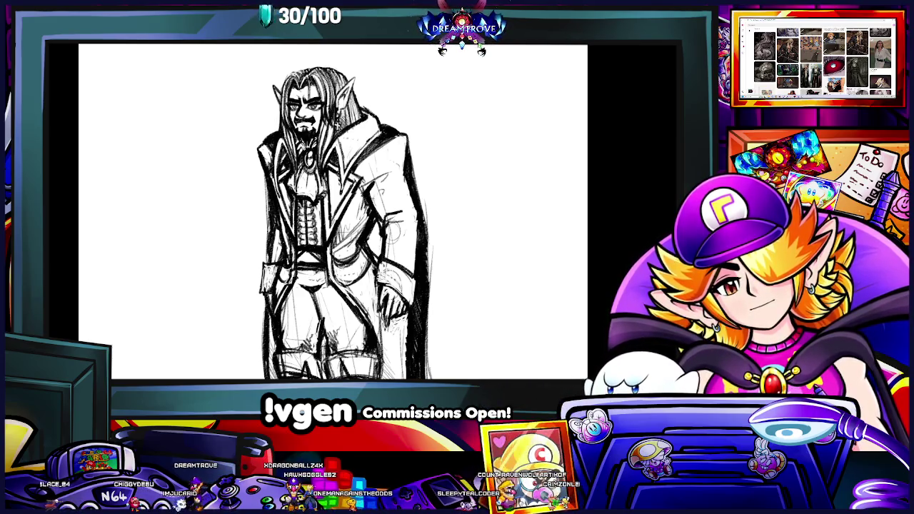
- Scroll the canvas up and down to review the elf's full figure
scroll(332, 211, "up", 3)
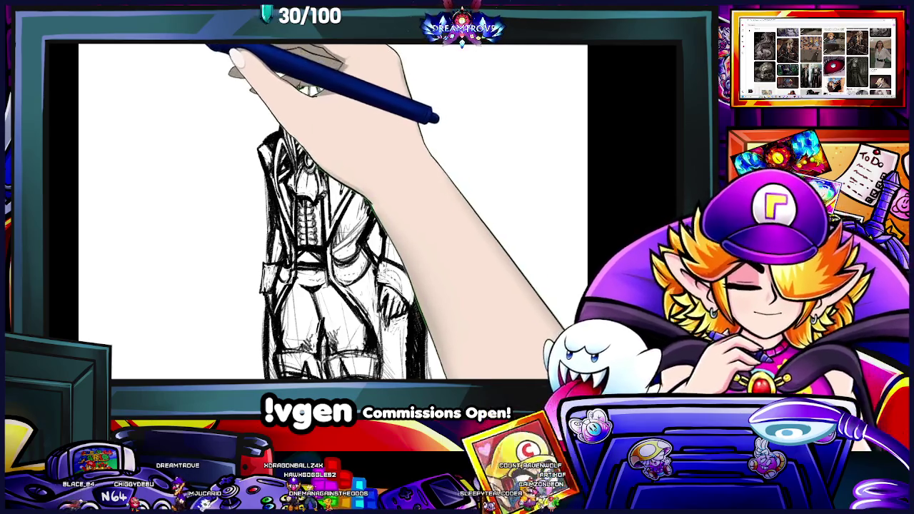
scroll(333, 211, "down", 3)
scroll(332, 212, "up", 5)
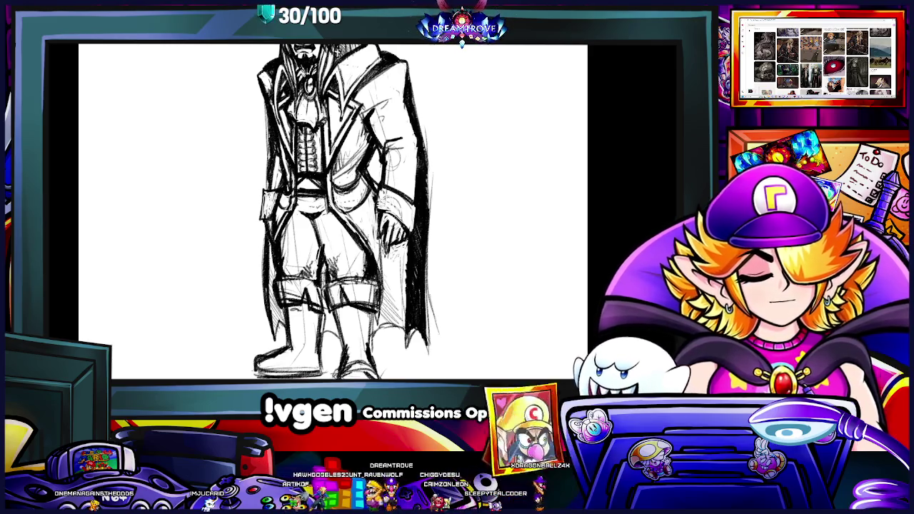
scroll(345, 211, "up", 3)
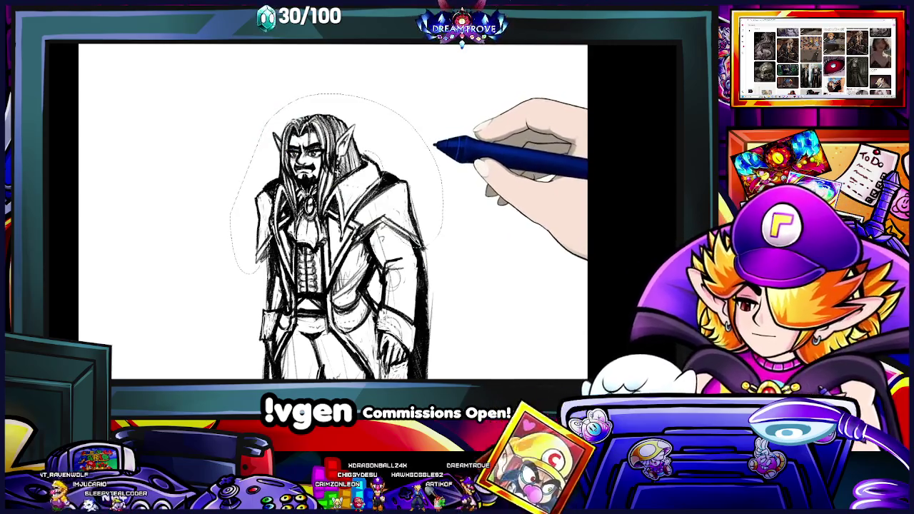
- Nudge the lasso-selected upper figure slightly right and down with Free Transform
key("ctrl+t")
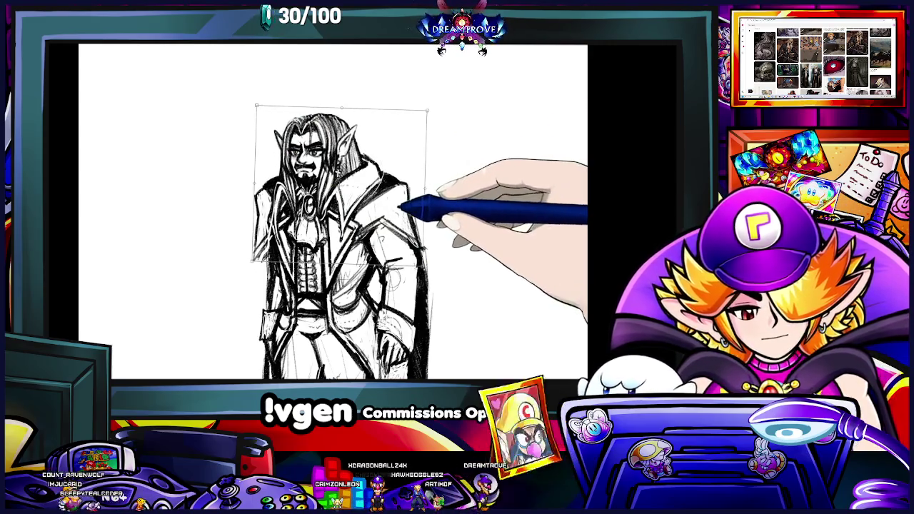
key("Right")
key("Right")
key("Right")
key("Down")
key("Down")
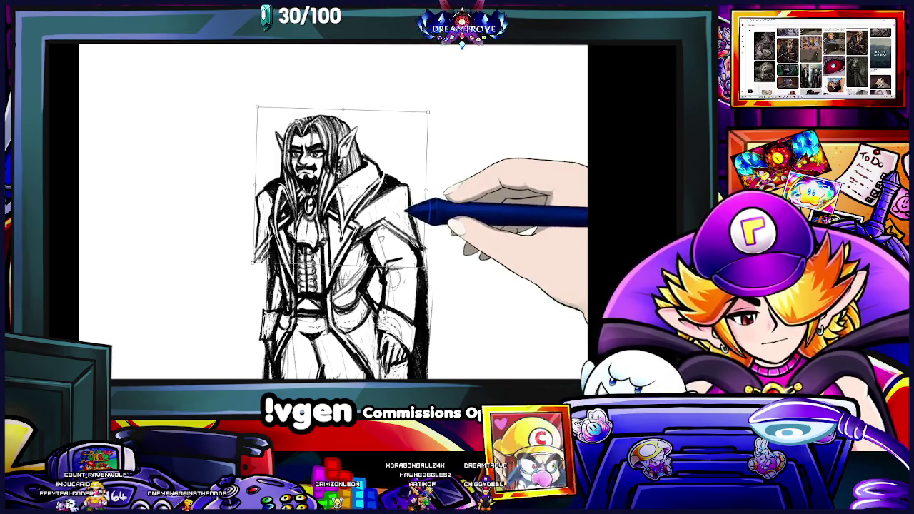
key("Left")
key("Left")
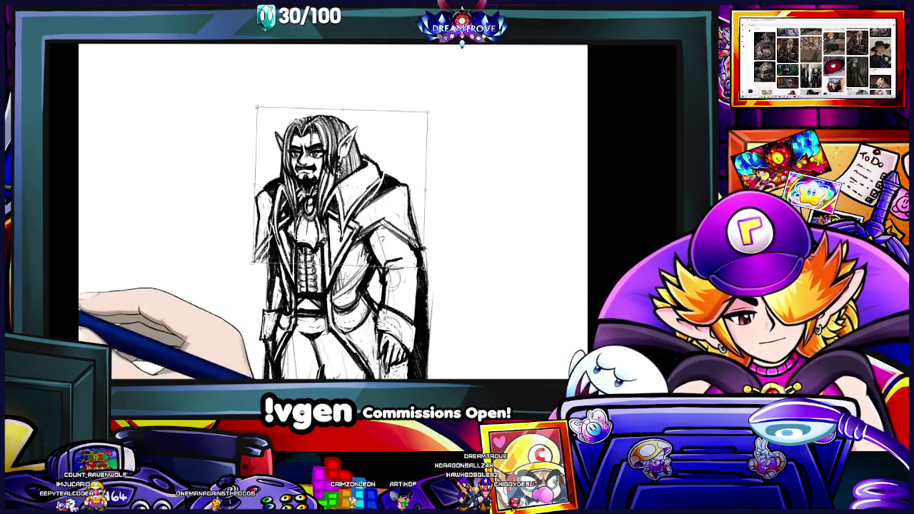
key("Return")
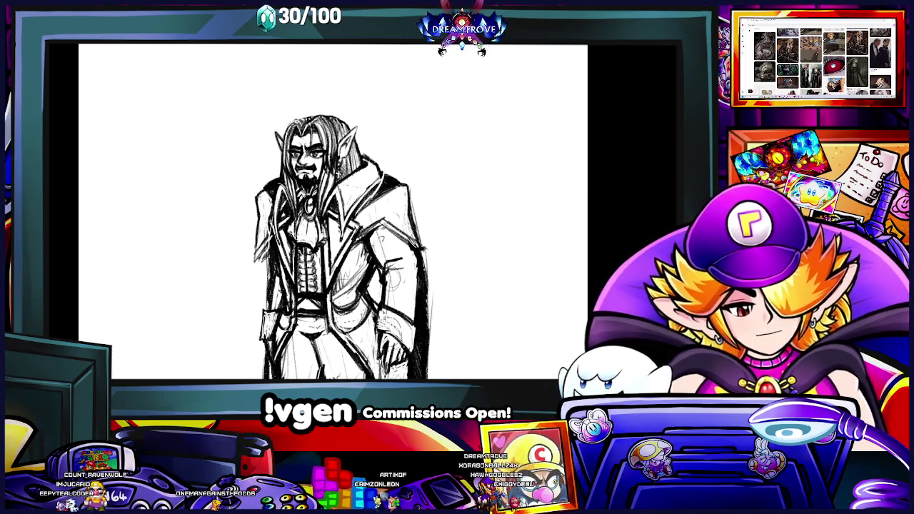
- Reselect the upper figure, clear the selection, and bring the whole figure into view
scroll(332, 215, "down", 5)
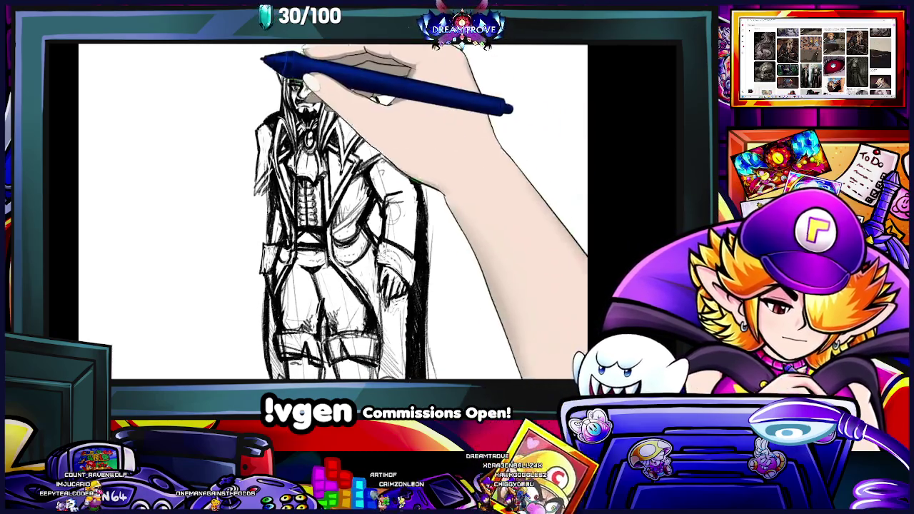
left_click_drag(243, 204, 436, 160)
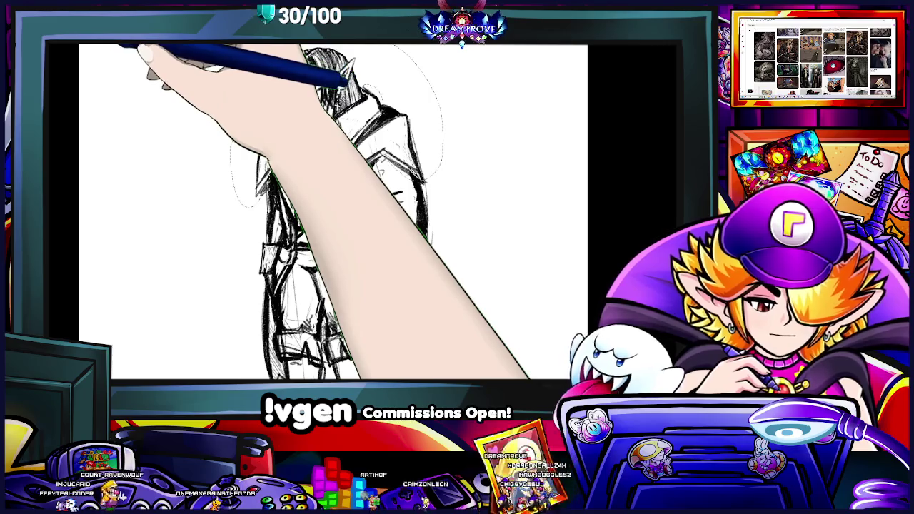
key("ctrl+d")
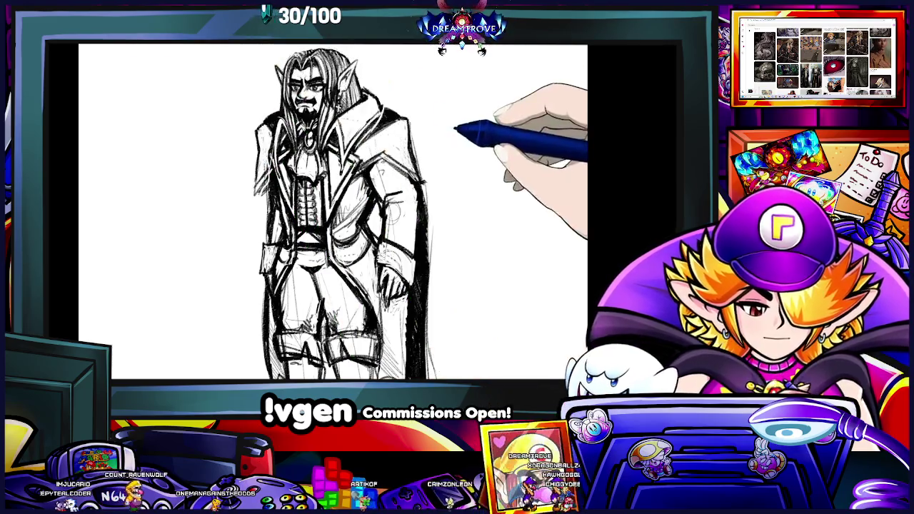
left_click_drag(336, 215, 336, 257)
scroll(335, 214, "up", 3)
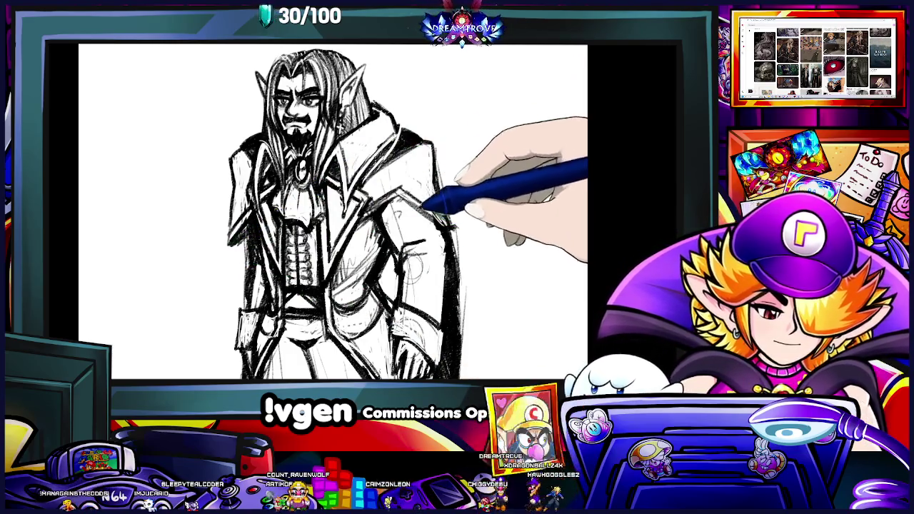
- Reinforce the coat's right edge and ink a dark goatee on the elf's chin
left_click_drag(451, 227, 441, 171)
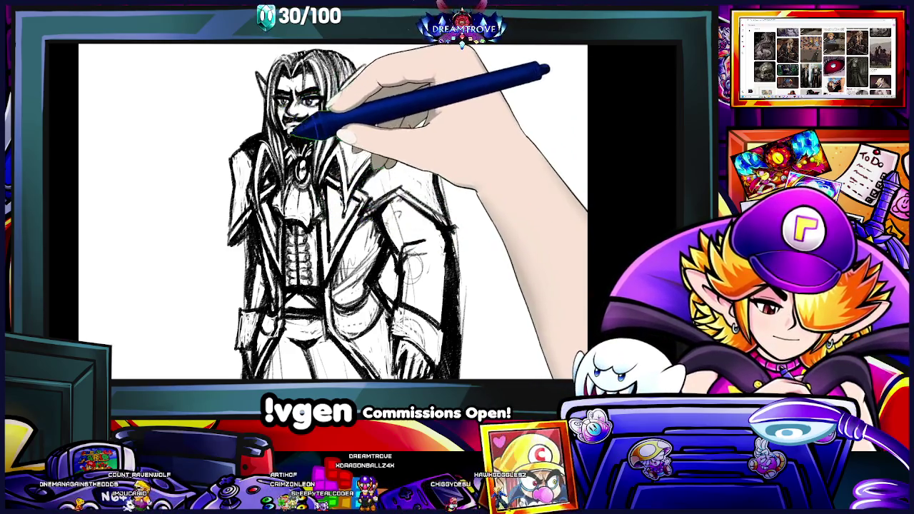
left_click_drag(295, 132, 287, 163)
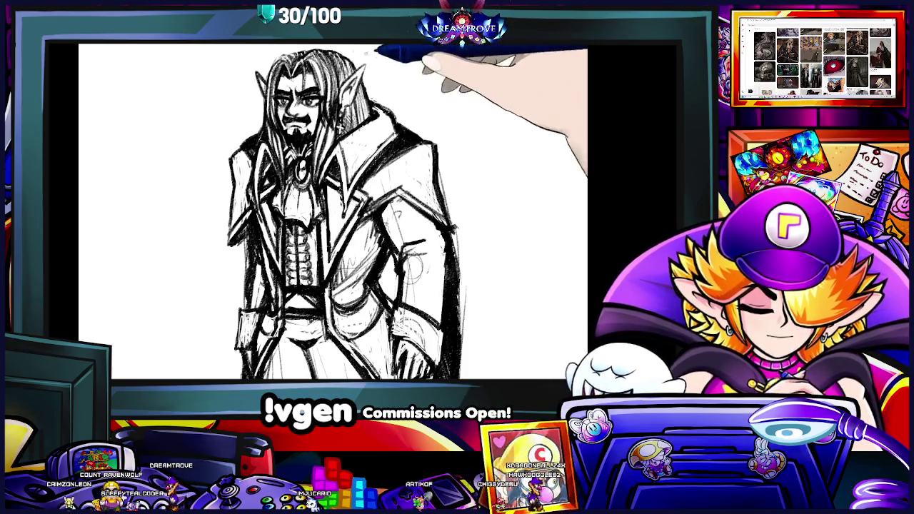
scroll(582, 214, "down", 5)
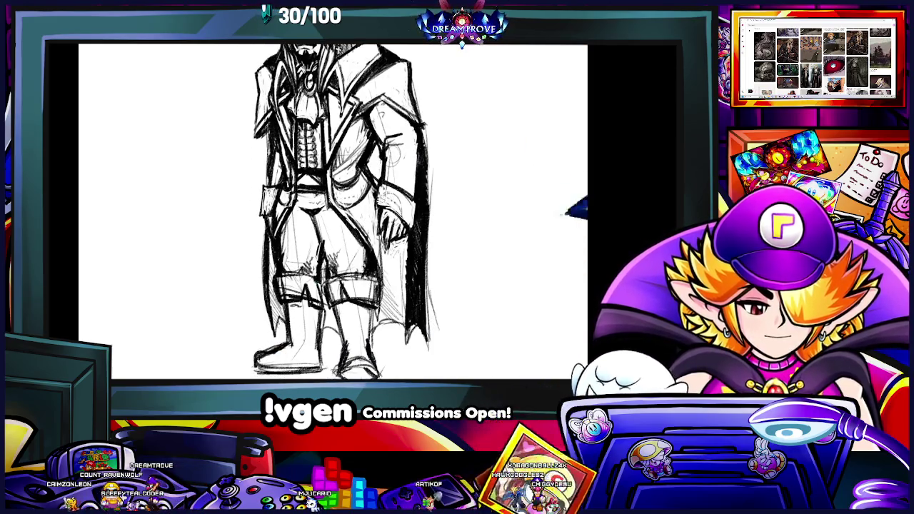
- Ink dark brush strokes along the lower coat edge and the cape's hem beside the boots
left_click_drag(386, 140, 376, 182)
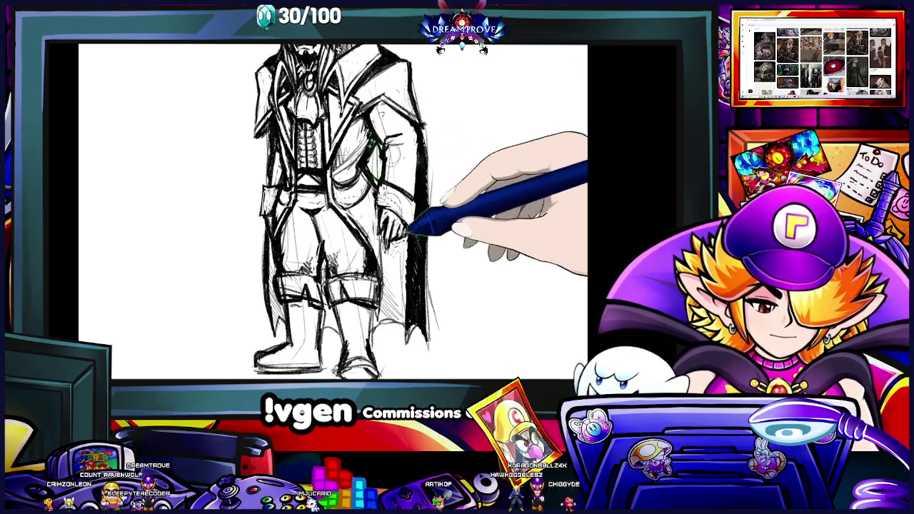
mouse_move(337, 326)
left_mouse_down()
mouse_move(350, 376)
mouse_move(396, 294)
left_mouse_up()
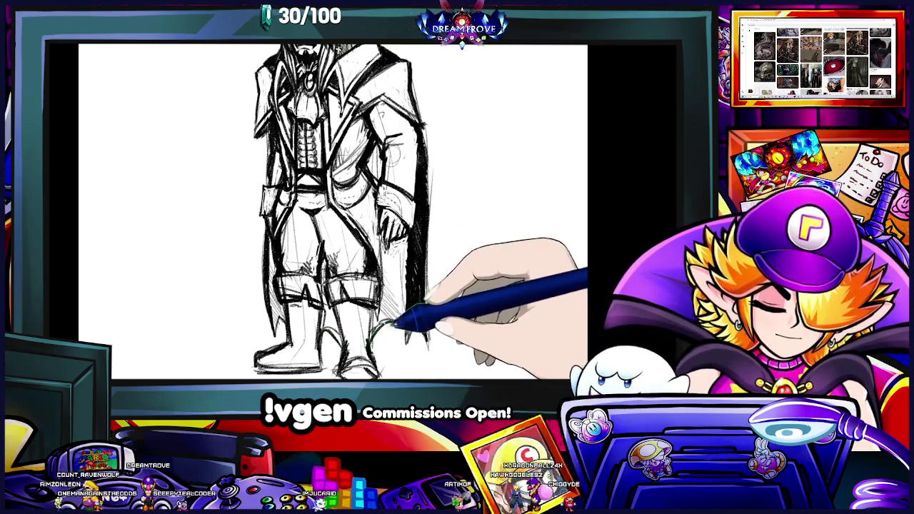
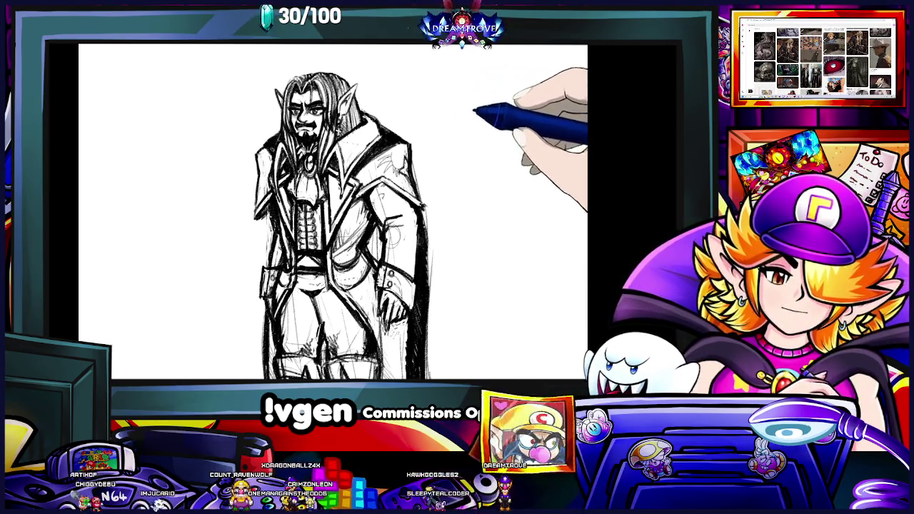
- Scroll the canvas down to inspect the elf's boot cuffs and lower-leg shading
scroll(345, 211, "down", 2)
scroll(346, 211, "down", 2)
scroll(346, 211, "down", 2)
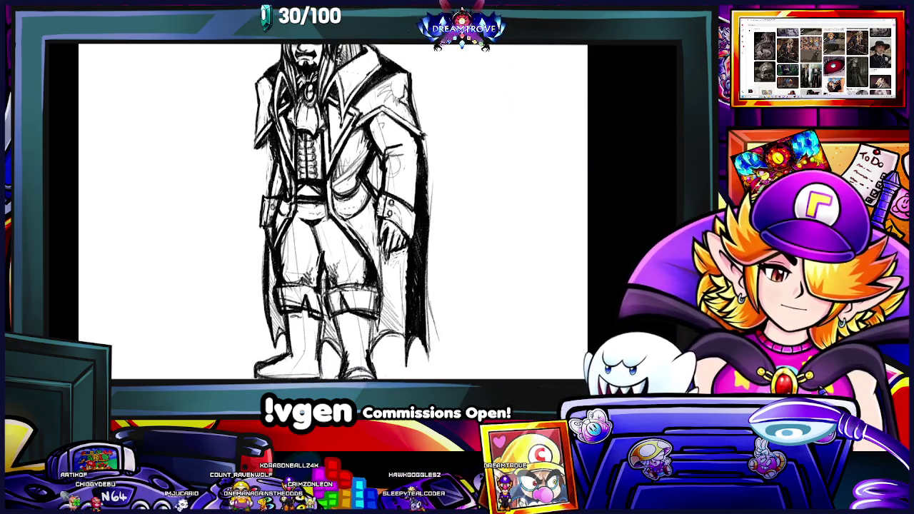
scroll(345, 211, "up", 2)
scroll(345, 211, "up", 1)
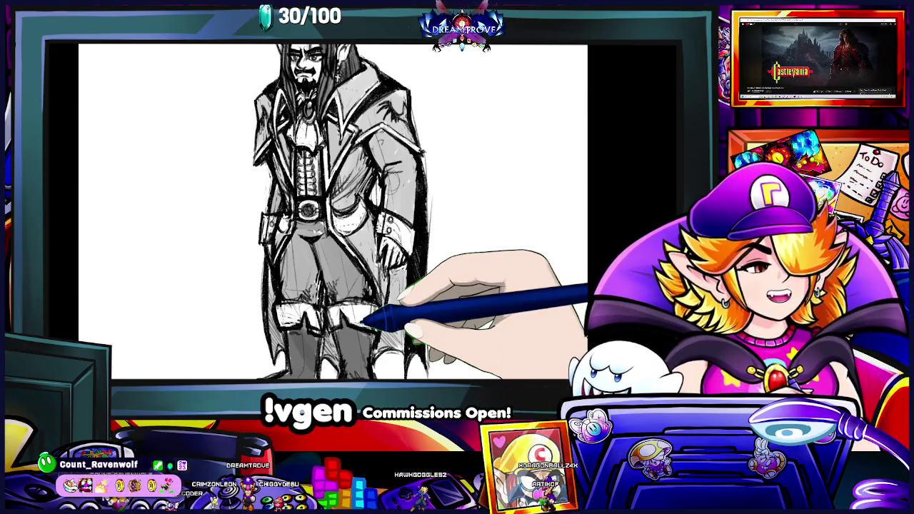
- Zoom out and pan to centre the full shaded elf figure from head to boots
key("ctrl+minus")
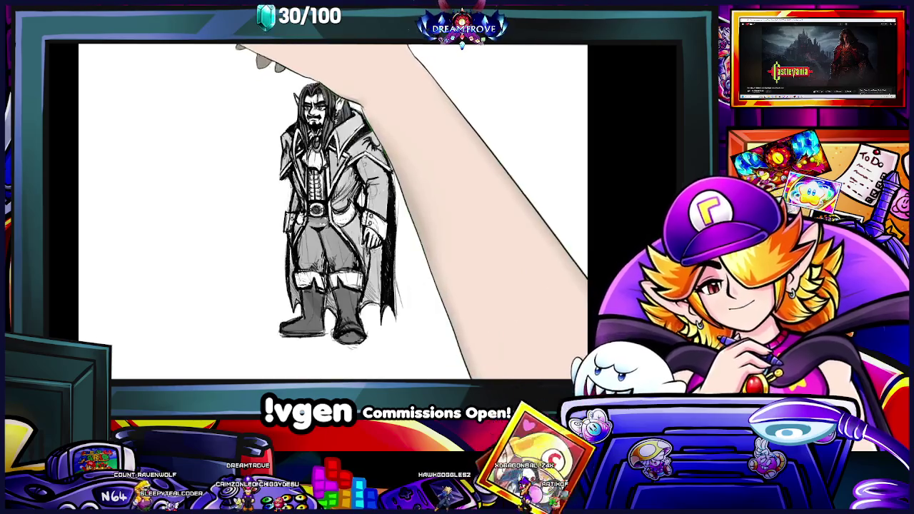
left_click_drag(335, 214, 335, 239)
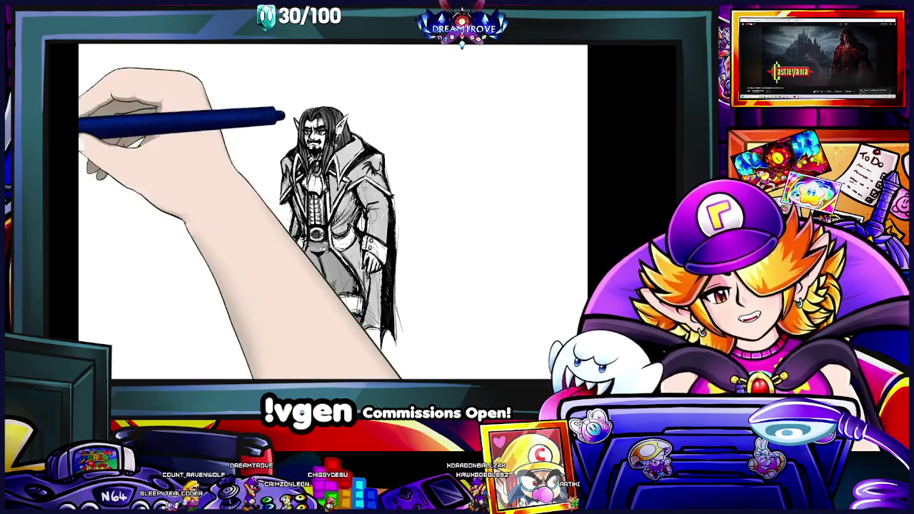